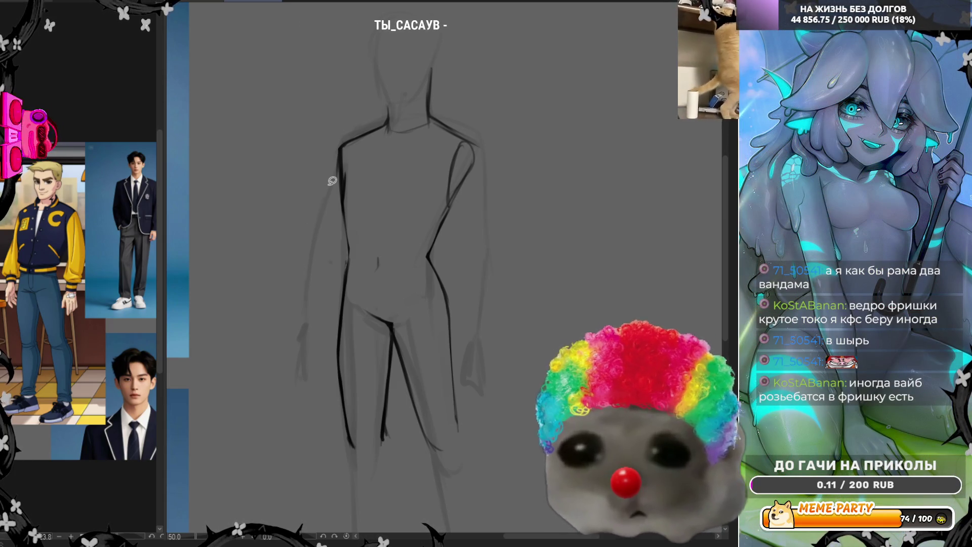
# Draw a light stroke down the left torso edge, redoing it until it sits lower and shorter.
pyautogui.moveTo(344, 136); pyautogui.dragTo(341, 225)
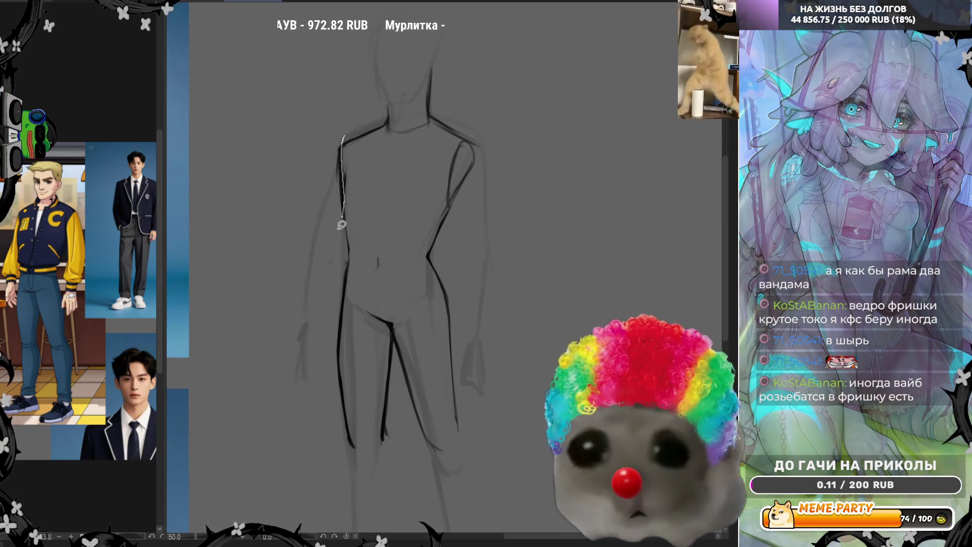
pyautogui.hotkey('ctrl', 'z')
pyautogui.moveTo(343, 141); pyautogui.dragTo(341, 200)
pyautogui.hotkey('ctrl', 'z')
pyautogui.moveTo(346, 167); pyautogui.dragTo(350, 233)
pyautogui.hotkey('ctrl', 'z')
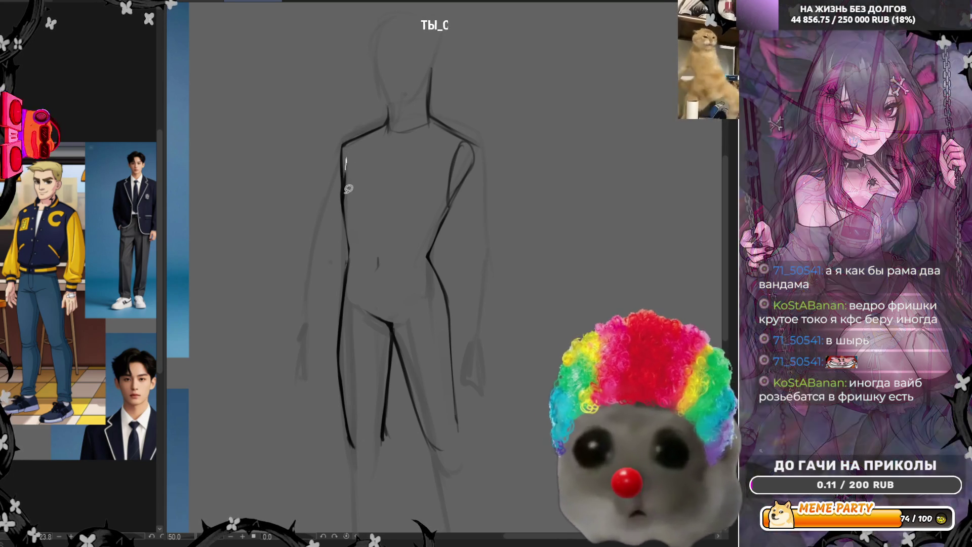
pyautogui.moveTo(345, 167); pyautogui.dragTo(351, 235)
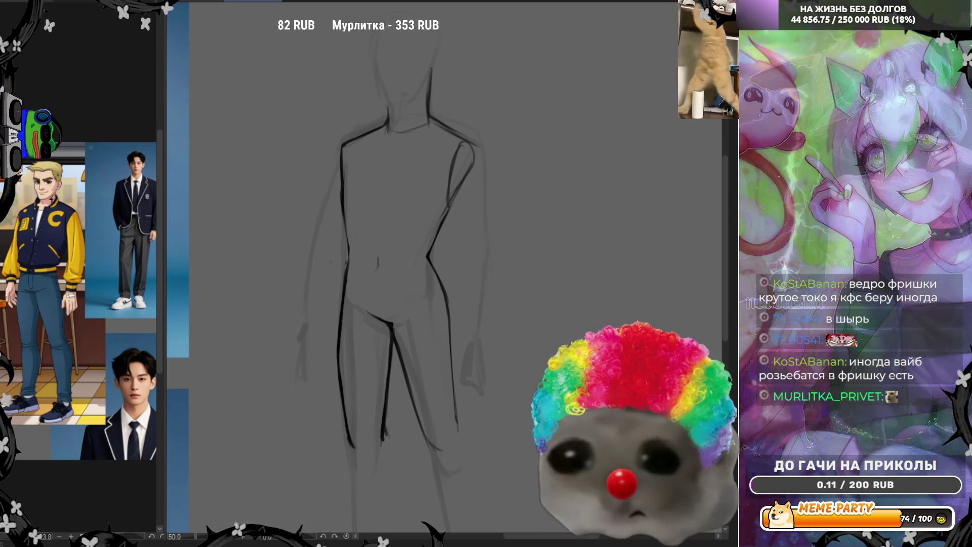
pyautogui.scroll(2, 390, 234)
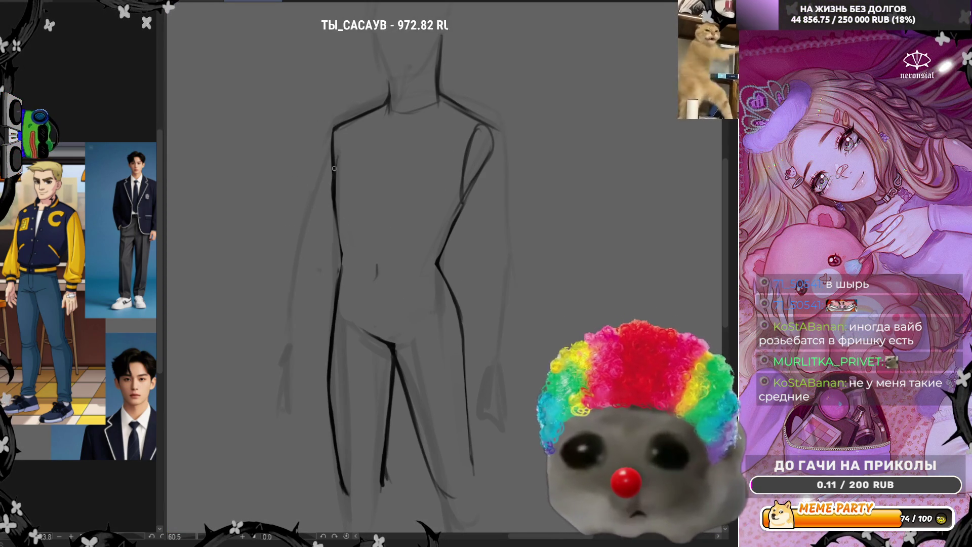
# Retrace the left torso contour in a dark line and continue it down the left hip.
pyautogui.moveTo(336, 188); pyautogui.dragTo(340, 252)
pyautogui.moveTo(337, 208); pyautogui.dragTo(343, 288)
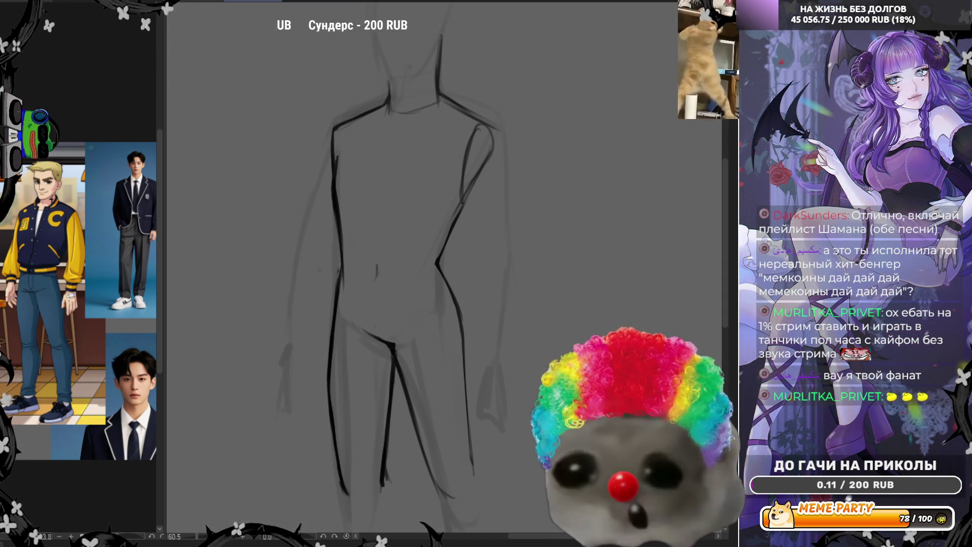
# Zoom out to see the whole figure.
pyautogui.hotkey('ctrl', '-')
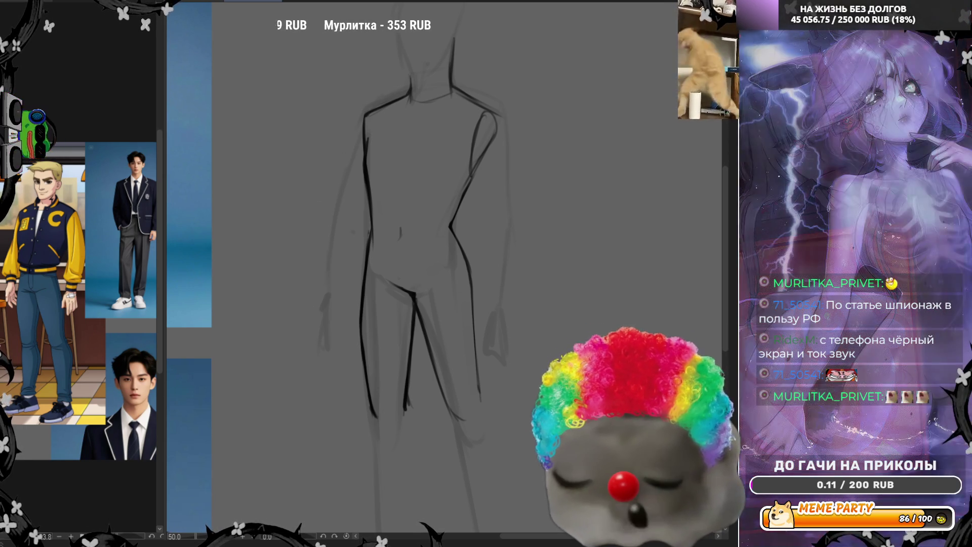
pyautogui.scroll(-1, 456, 298)
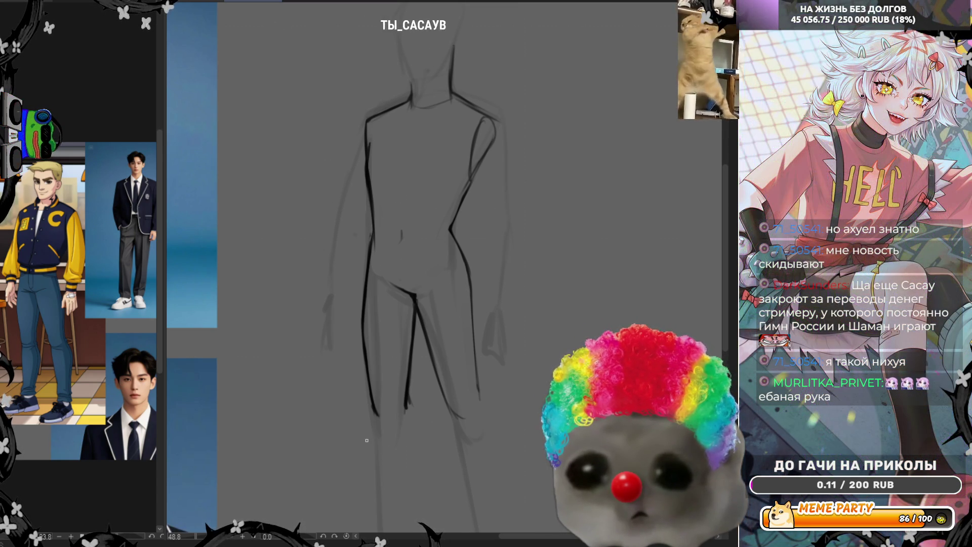
pyautogui.scroll(-1, 408, 342)
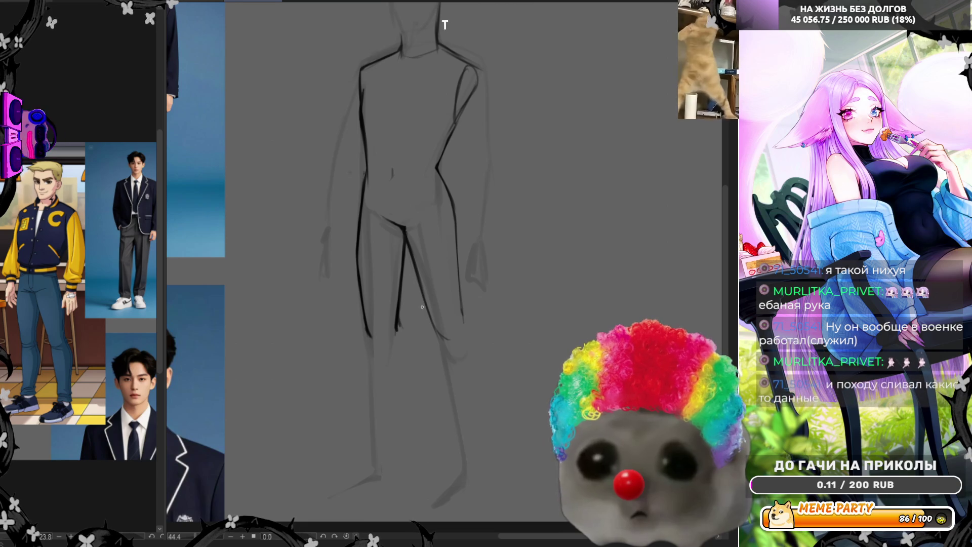
# Ink dark inner-leg lines down from the crotch and add a light curved stroke at the pelvis.
pyautogui.moveTo(416, 277); pyautogui.dragTo(434, 333)
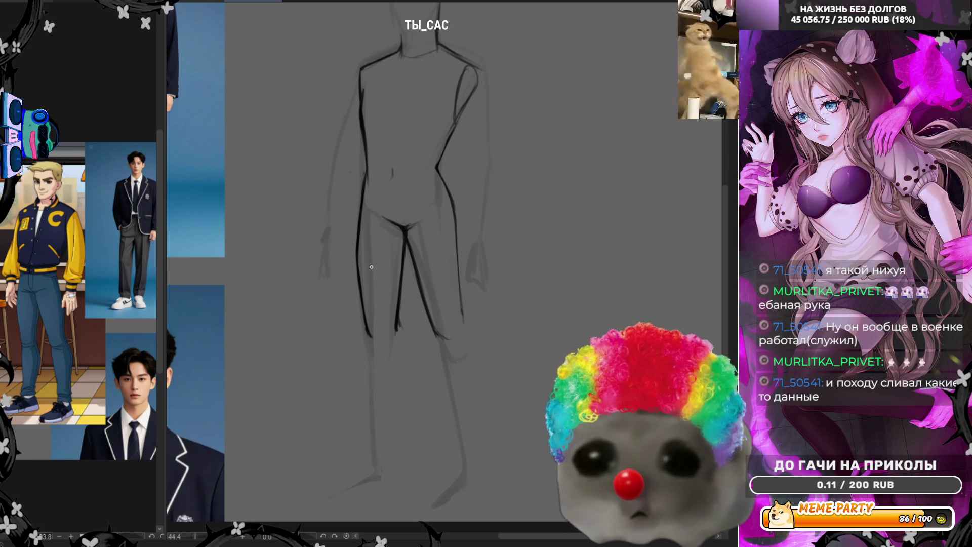
pyautogui.moveTo(391, 155); pyautogui.dragTo(402, 199)
pyautogui.hotkey('ctrl', 'z')
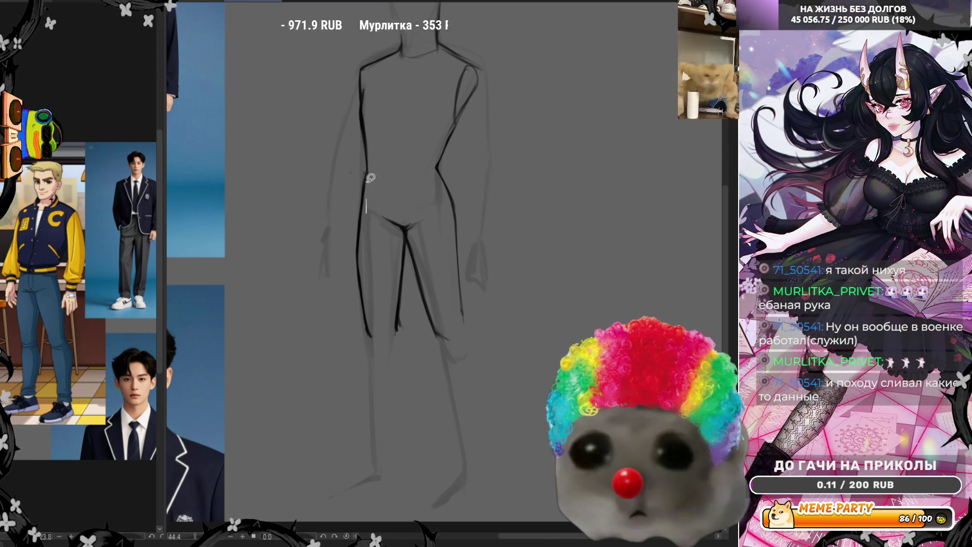
pyautogui.moveTo(407, 223); pyautogui.dragTo(395, 335)
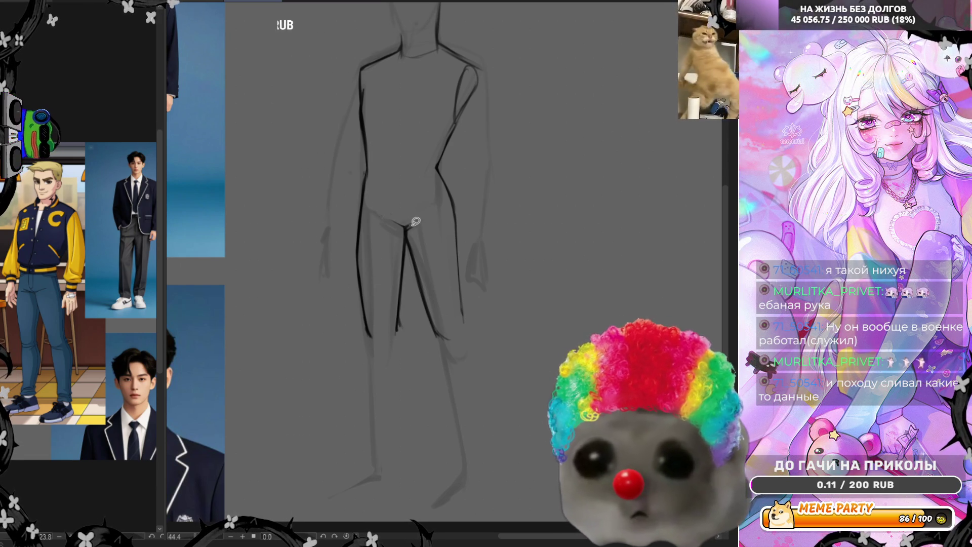
pyautogui.moveTo(410, 222); pyautogui.dragTo(428, 289)
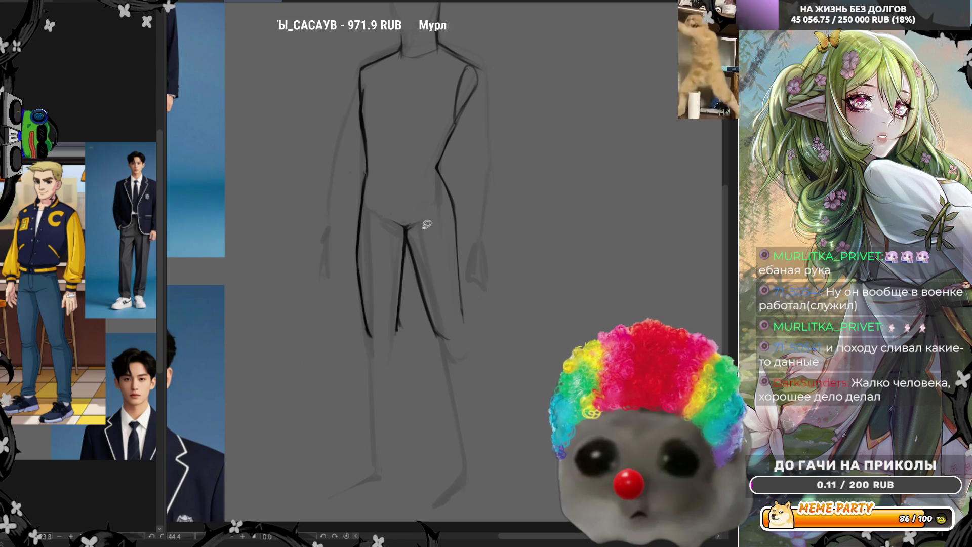
pyautogui.moveTo(424, 221); pyautogui.dragTo(406, 233)
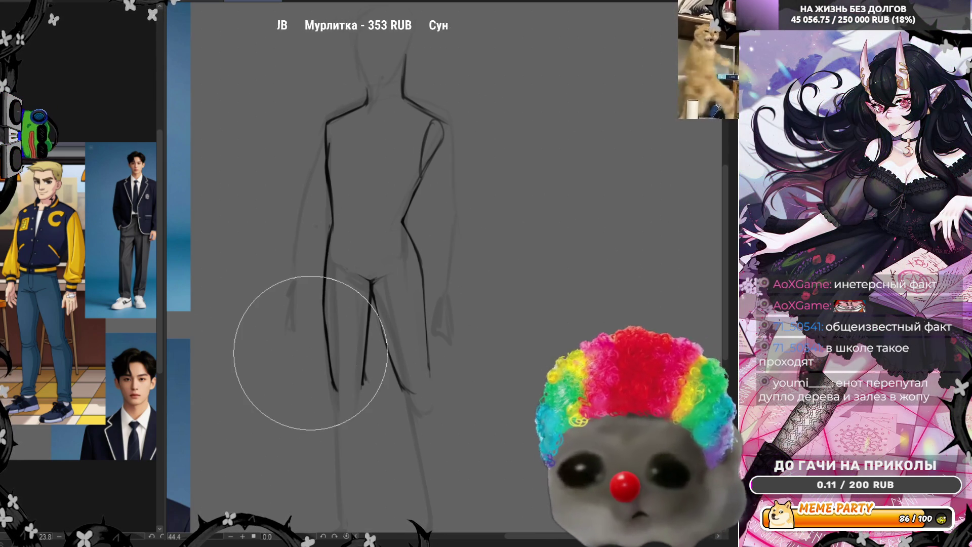
pyautogui.scroll(-2, 531, 217)
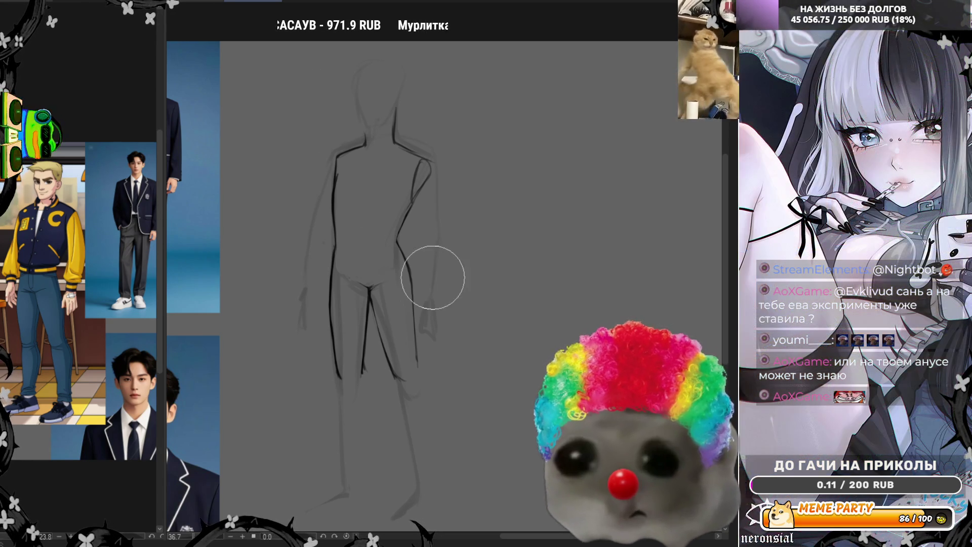
pyautogui.scroll(1, 450, 192)
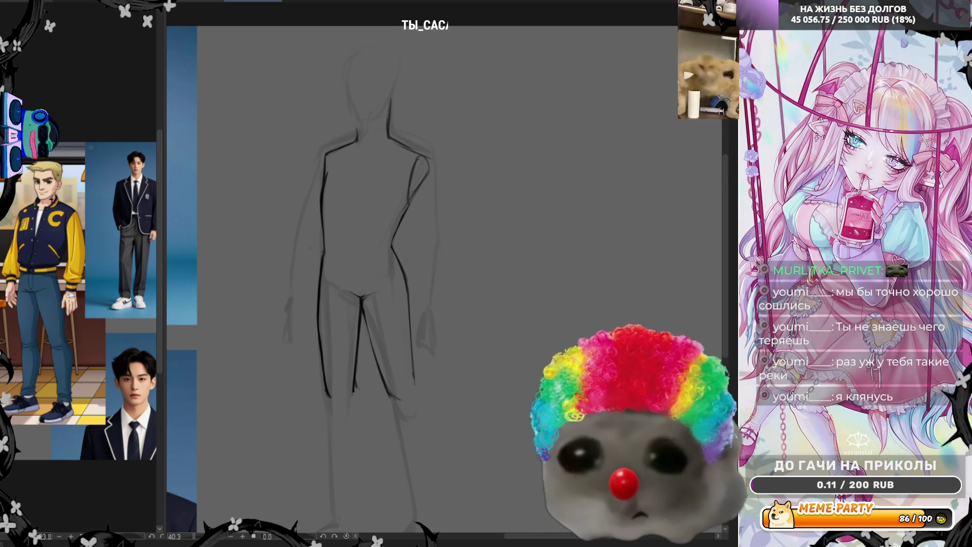
# Enlarge the brush and ink the inner leg contour below the crotch.
pyautogui.press(']')
pyautogui.press(']')
pyautogui.press(']')
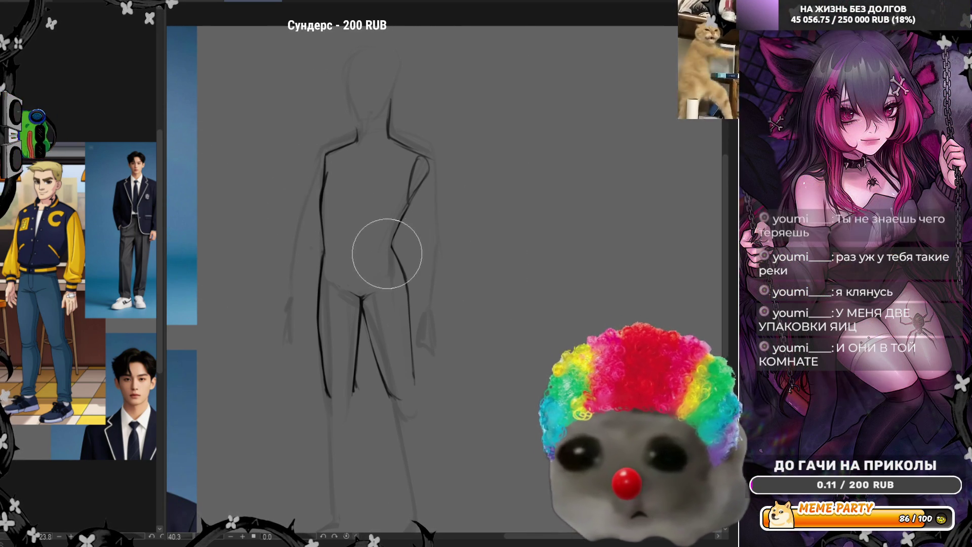
pyautogui.moveTo(361, 299); pyautogui.dragTo(354, 389)
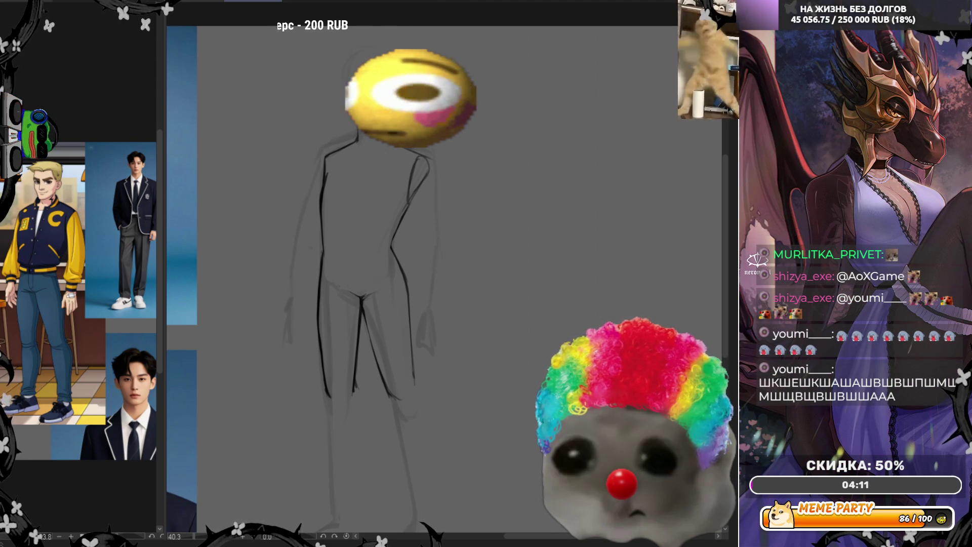
pyautogui.scroll(-1, 298, 231)
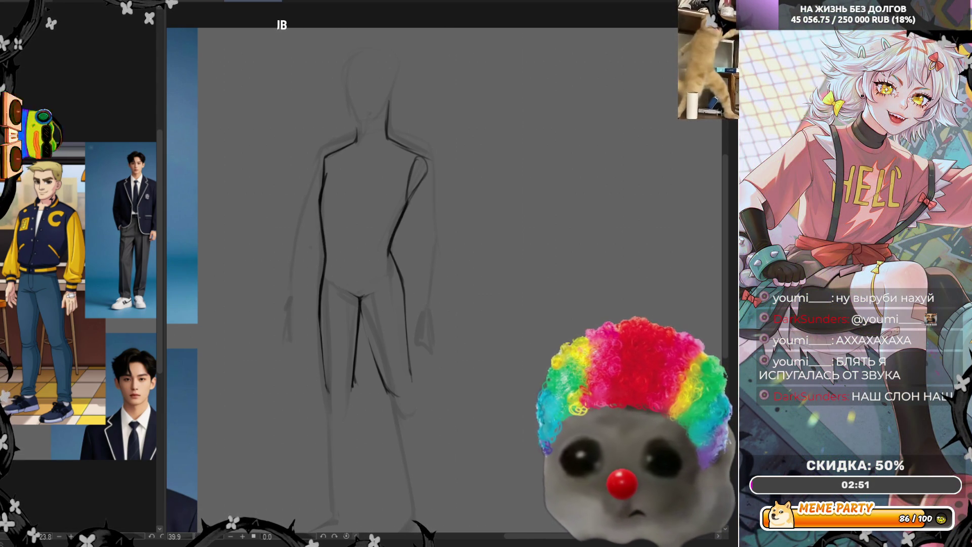
# Warp the upper torso and shoulders inward to narrow them.
pyautogui.moveTo(326, 157)
pyautogui.mouseDown()
pyautogui.moveTo(385, 136)
pyautogui.moveTo(328, 122)
pyautogui.moveTo(368, 124)
pyautogui.moveTo(380, 314)
pyautogui.moveTo(379, 3)
pyautogui.moveTo(406, 405)
pyautogui.moveTo(390, 384)
pyautogui.mouseUp()
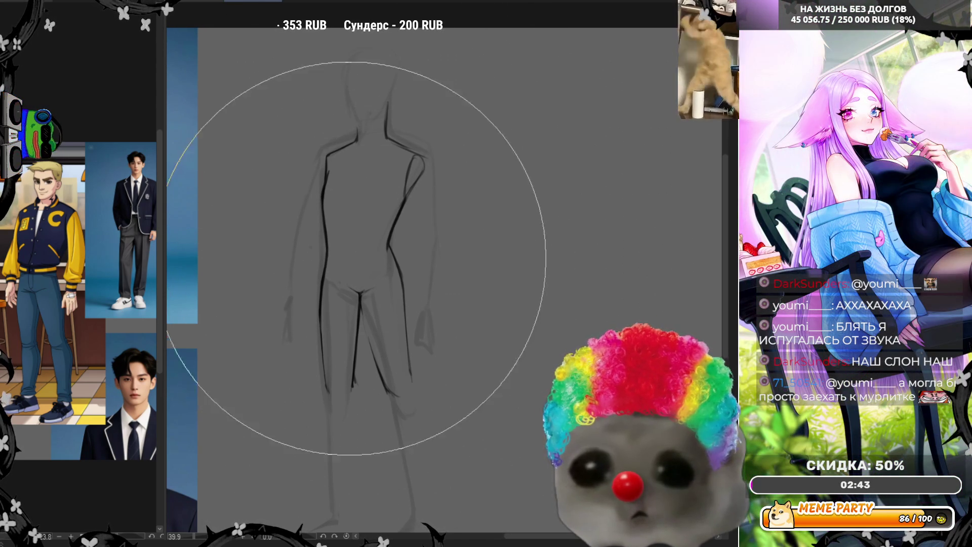
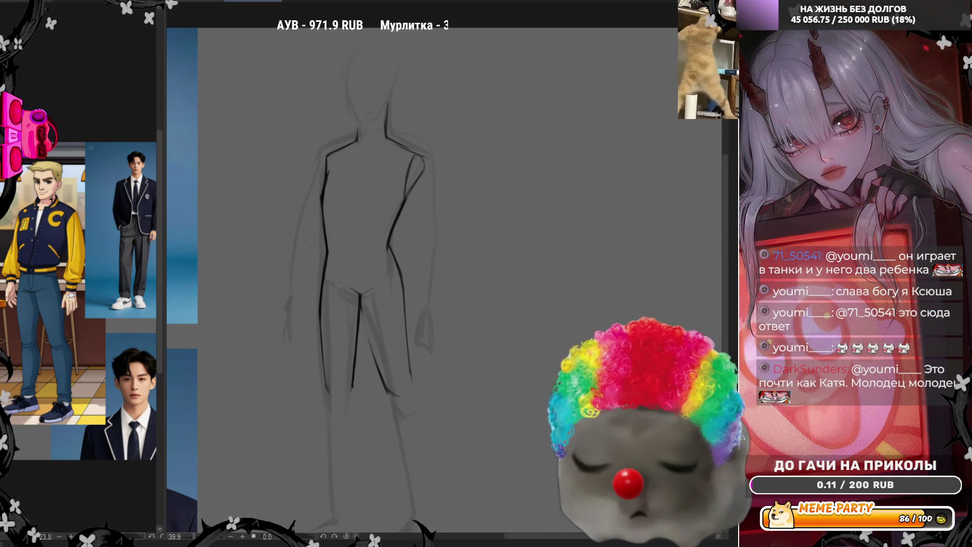
# Zoom into the figure and draw a darker stroke extending the leg line down toward the foot.
pyautogui.scroll(1, 344, 228)
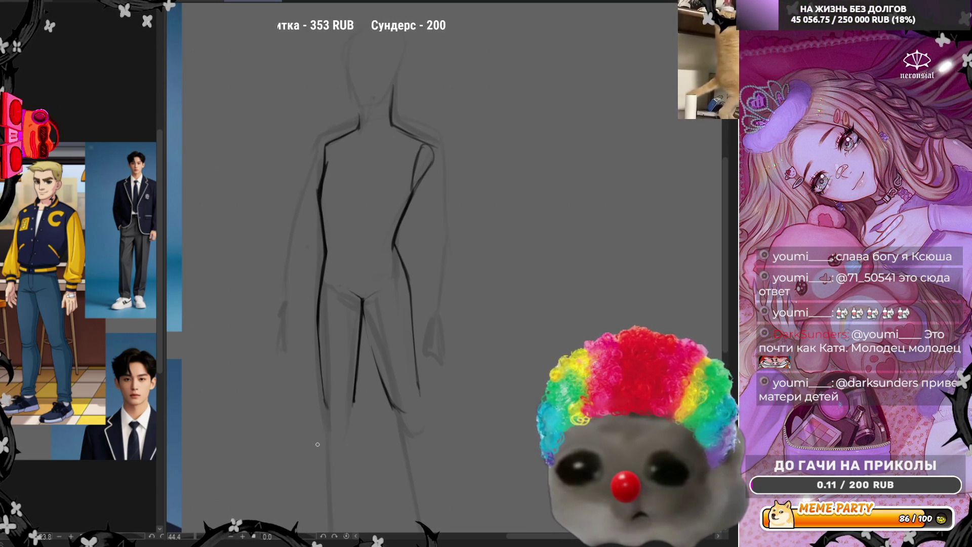
pyautogui.scroll(-2, 402, 296)
pyautogui.scroll(1, 402, 296)
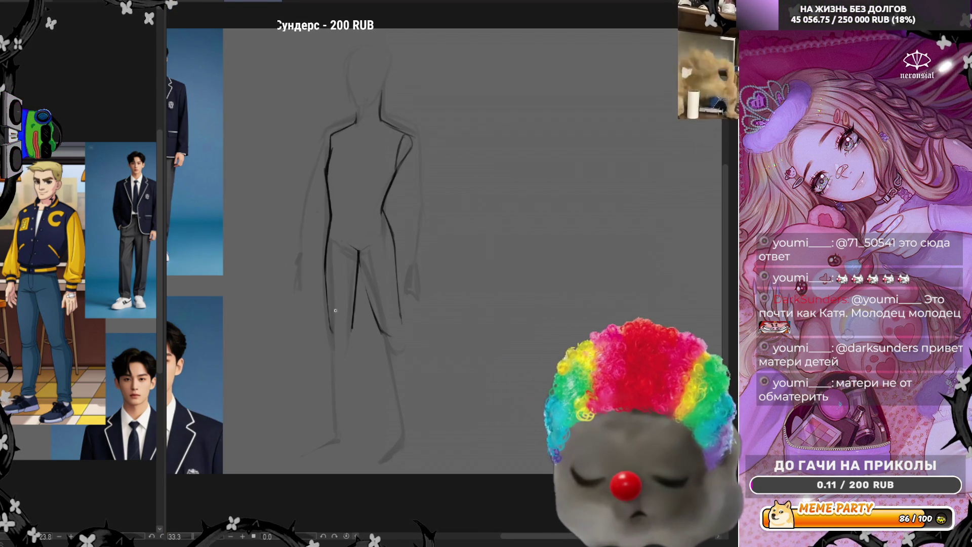
pyautogui.moveTo(352, 332); pyautogui.dragTo(358, 379)
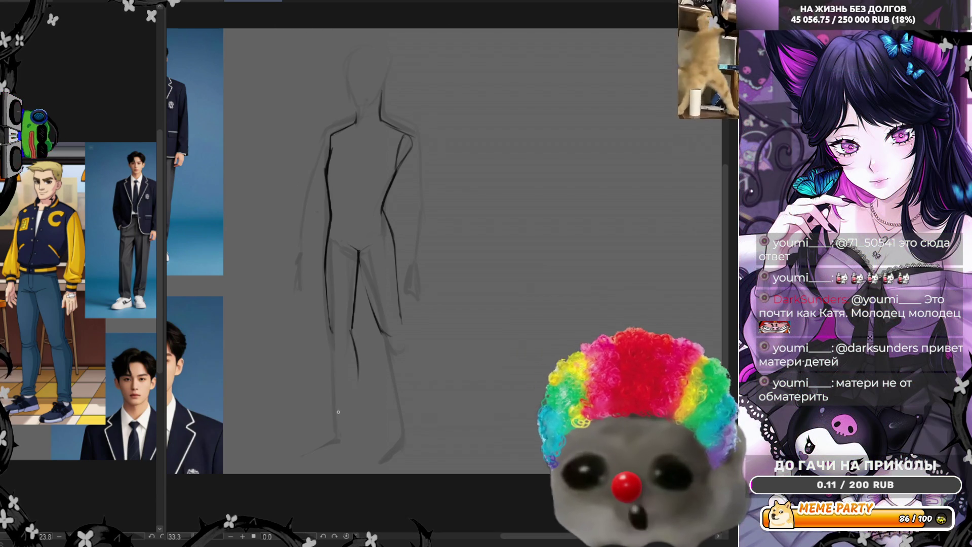
# Trace darker lines along the lower leg and left leg, redrawing the left leg stroke more cleanly.
pyautogui.moveTo(346, 431); pyautogui.dragTo(354, 380)
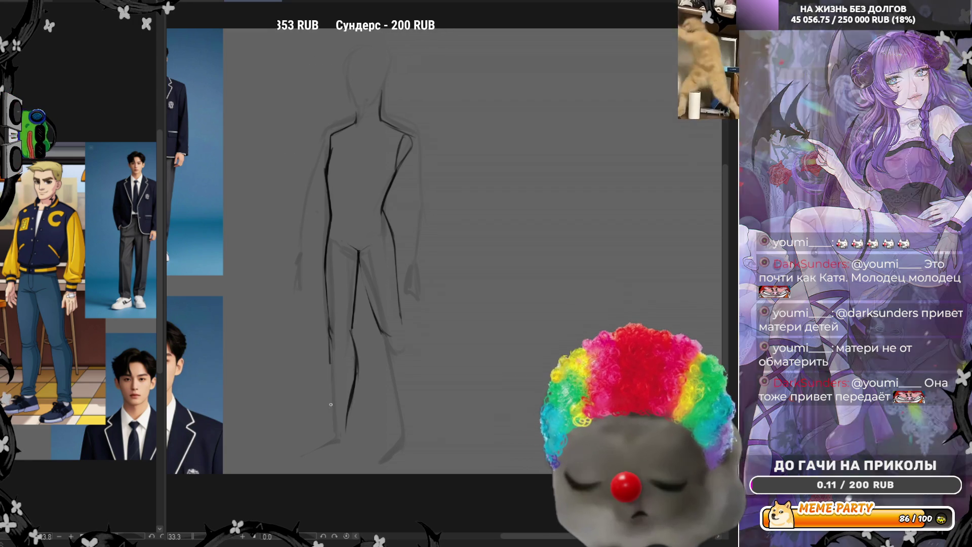
pyautogui.moveTo(335, 339); pyautogui.dragTo(328, 407)
pyautogui.hotkey('ctrl', 'z')
pyautogui.moveTo(332, 342); pyautogui.dragTo(334, 414)
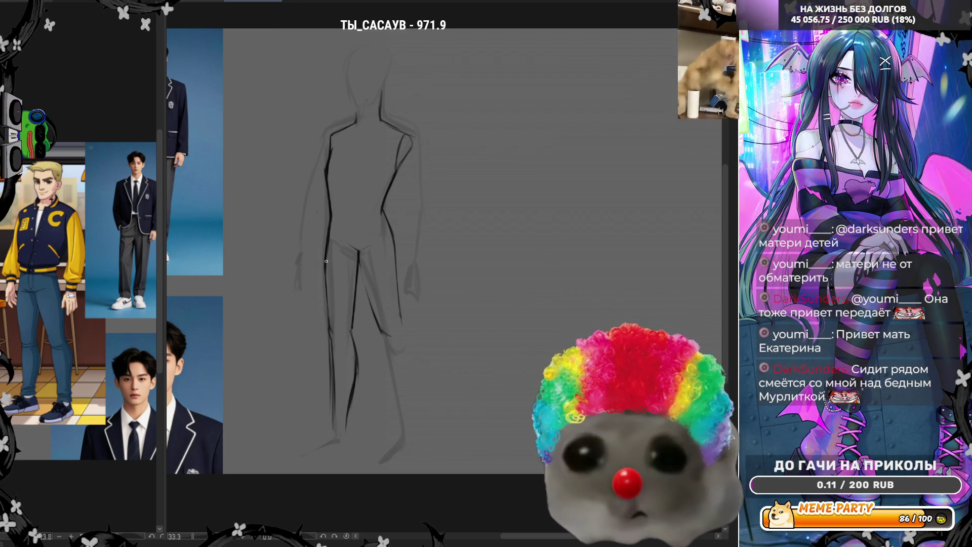
pyautogui.moveTo(325, 268); pyautogui.dragTo(329, 313)
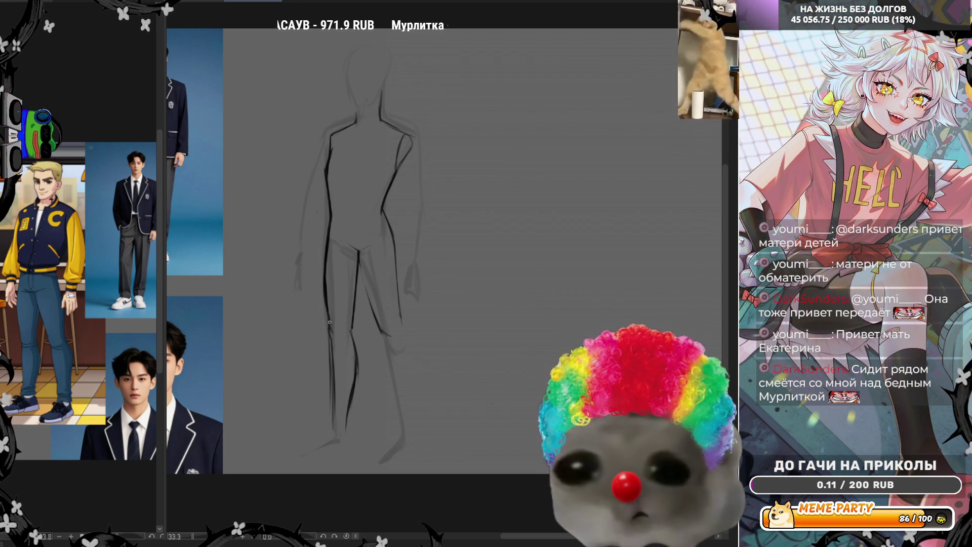